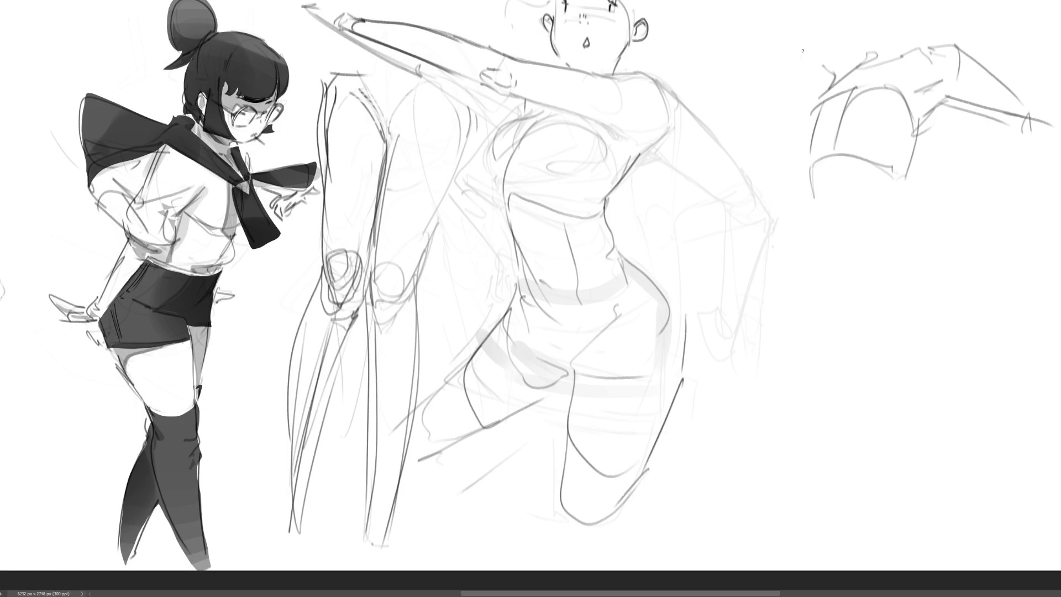
Sketch the right figure's raised arm reaching left and its torso side contours with a waist hook
{"action": "mouse_move", "coordinate": [802, 50]}
{"action": "left_mouse_down"}
{"action": "mouse_move", "coordinate": [857, 61]}
{"action": "mouse_move", "coordinate": [824, 88]}
{"action": "mouse_move", "coordinate": [721, 66]}
{"action": "left_mouse_up"}
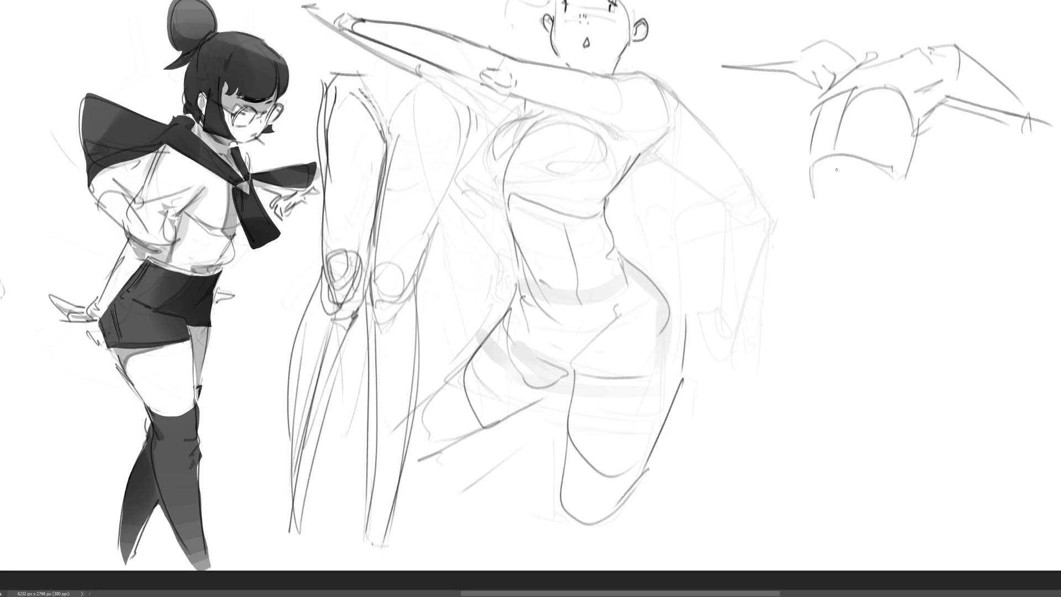
{"action": "left_click_drag", "start_coordinate": [836, 156], "coordinate": [845, 227]}
{"action": "mouse_move", "coordinate": [821, 218]}
{"action": "left_mouse_down"}
{"action": "mouse_move", "coordinate": [897, 195]}
{"action": "mouse_move", "coordinate": [905, 216]}
{"action": "left_mouse_up"}
{"action": "left_click_drag", "start_coordinate": [816, 204], "coordinate": [846, 310]}
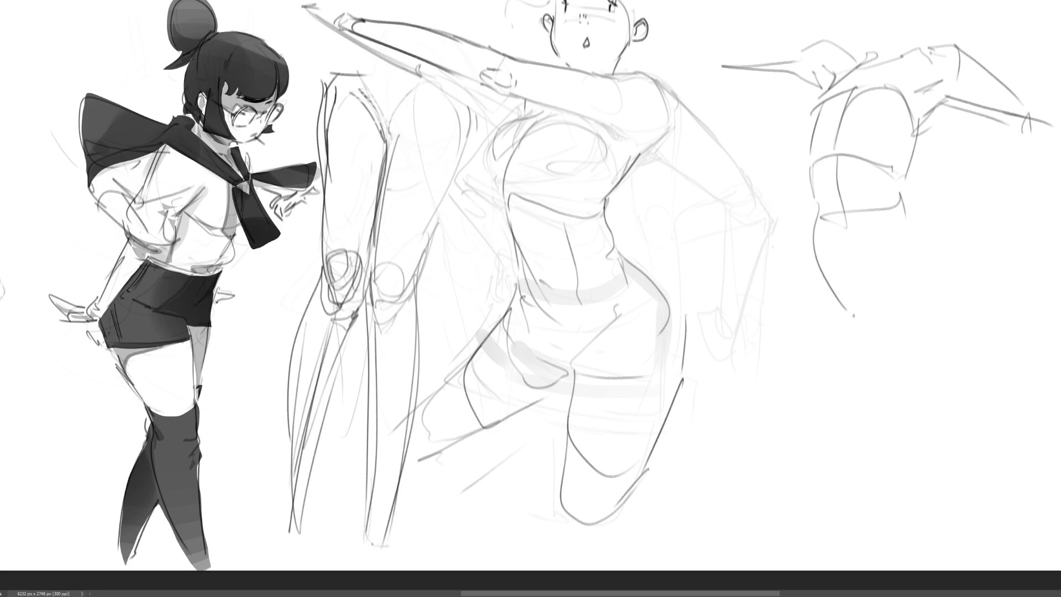
{"action": "left_click_drag", "start_coordinate": [852, 226], "coordinate": [845, 292]}
{"action": "left_click_drag", "start_coordinate": [905, 173], "coordinate": [913, 216]}
{"action": "left_click_drag", "start_coordinate": [912, 201], "coordinate": [970, 322]}
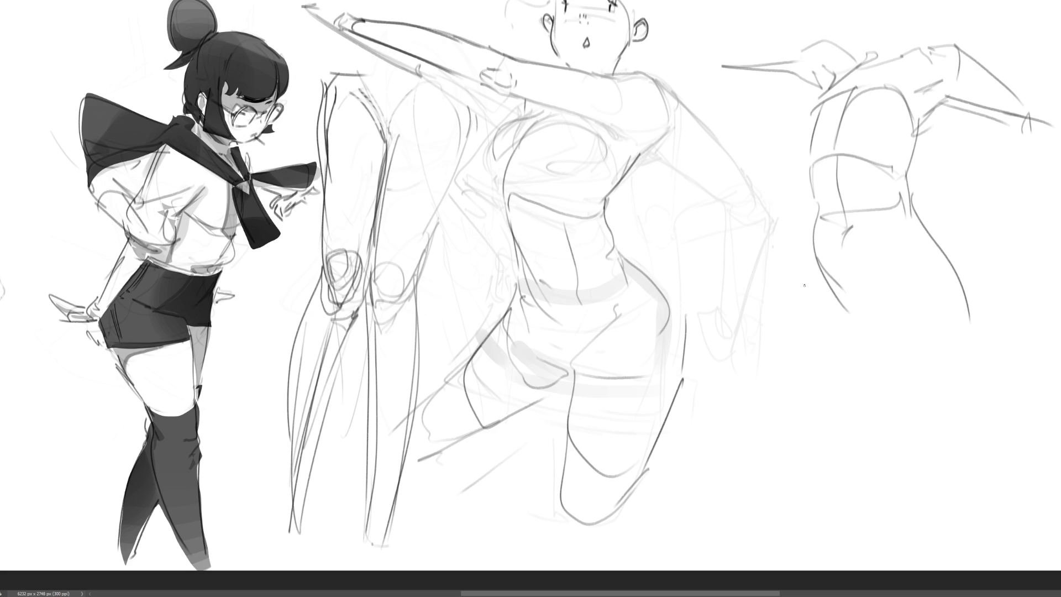
Extend the torso contours down to the hips and draw the long right-leg contours
{"action": "left_click_drag", "start_coordinate": [838, 310], "coordinate": [853, 338]}
{"action": "left_click_drag", "start_coordinate": [925, 303], "coordinate": [867, 359]}
{"action": "left_click_drag", "start_coordinate": [934, 301], "coordinate": [871, 358]}
{"action": "mouse_move", "coordinate": [909, 312]}
{"action": "left_mouse_down"}
{"action": "mouse_move", "coordinate": [859, 475]}
{"action": "mouse_move", "coordinate": [890, 494]}
{"action": "left_mouse_up"}
{"action": "left_click_drag", "start_coordinate": [969, 348], "coordinate": [916, 485]}
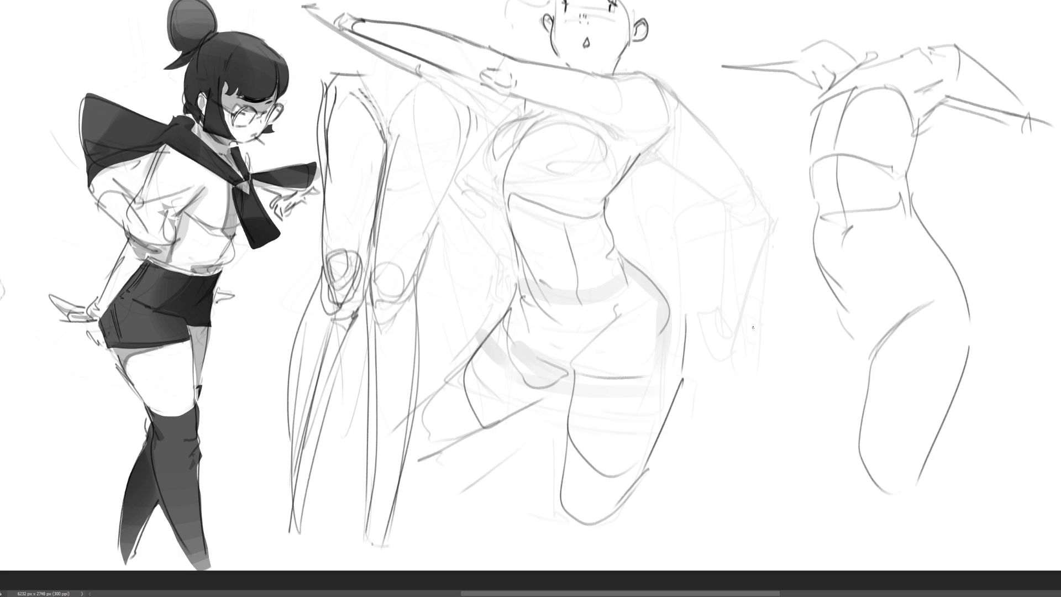
Outline the left hip bulge and thigh loop, and sketch a hand with fingers resting on the hip
{"action": "left_click_drag", "start_coordinate": [809, 221], "coordinate": [811, 306]}
{"action": "left_click_drag", "start_coordinate": [818, 313], "coordinate": [840, 362]}
{"action": "mouse_move", "coordinate": [803, 289]}
{"action": "left_mouse_down"}
{"action": "mouse_move", "coordinate": [761, 378]}
{"action": "mouse_move", "coordinate": [833, 382]}
{"action": "left_mouse_up"}
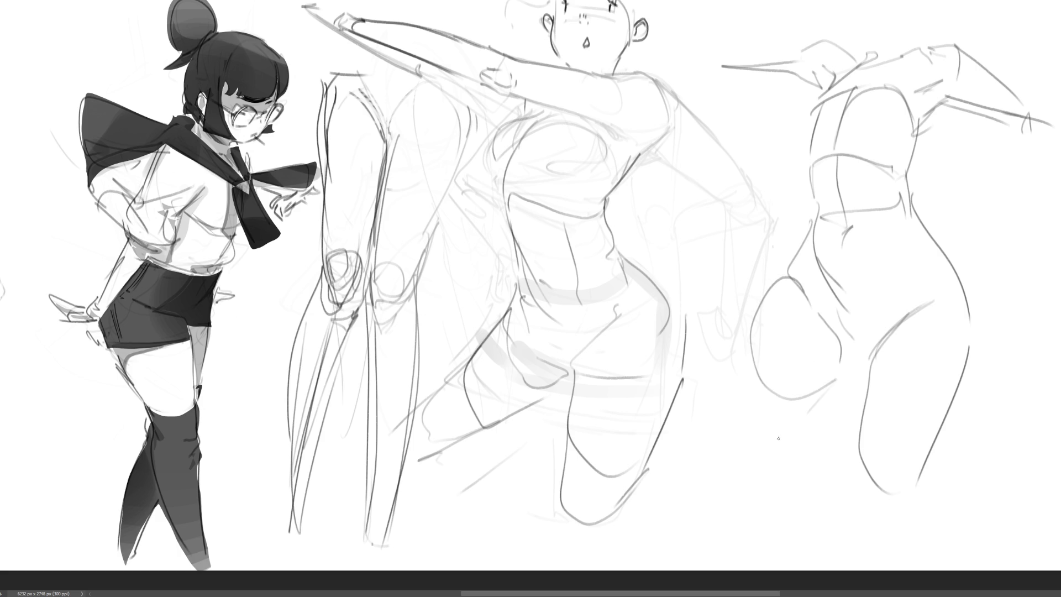
{"action": "left_click_drag", "start_coordinate": [750, 349], "coordinate": [771, 423]}
{"action": "mouse_move", "coordinate": [758, 387]}
{"action": "left_mouse_down"}
{"action": "mouse_move", "coordinate": [818, 398]}
{"action": "mouse_move", "coordinate": [826, 406]}
{"action": "mouse_move", "coordinate": [787, 436]}
{"action": "mouse_move", "coordinate": [819, 441]}
{"action": "left_mouse_up"}
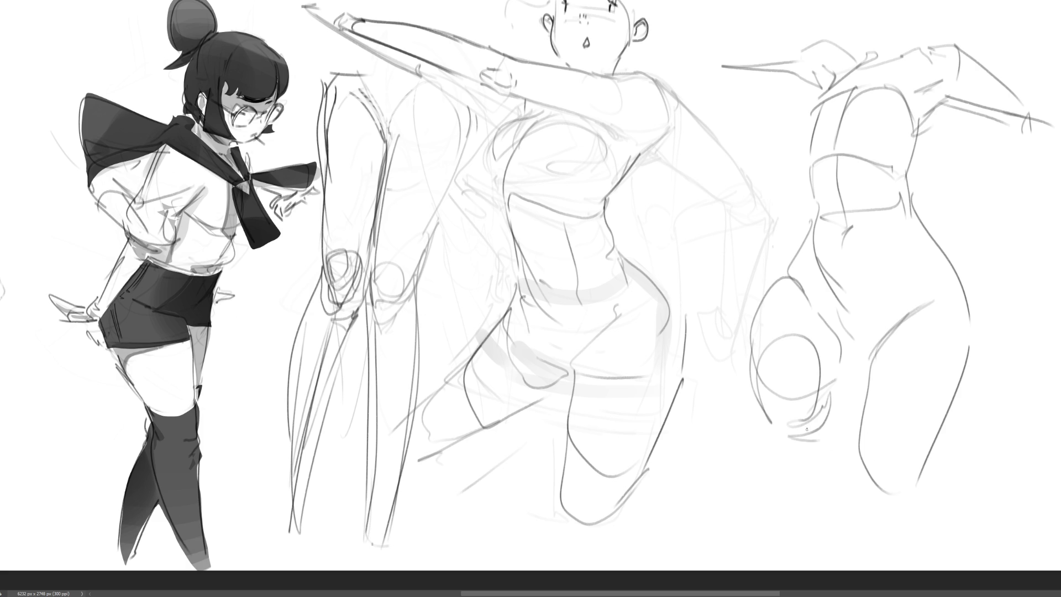
{"action": "mouse_move", "coordinate": [839, 381]}
{"action": "left_mouse_down"}
{"action": "mouse_move", "coordinate": [817, 450]}
{"action": "mouse_move", "coordinate": [834, 460]}
{"action": "mouse_move", "coordinate": [813, 446]}
{"action": "mouse_move", "coordinate": [830, 512]}
{"action": "left_mouse_up"}
Draw the leg shape below the hand and shape the foot at its bottom
{"action": "left_click_drag", "start_coordinate": [835, 425], "coordinate": [830, 508]}
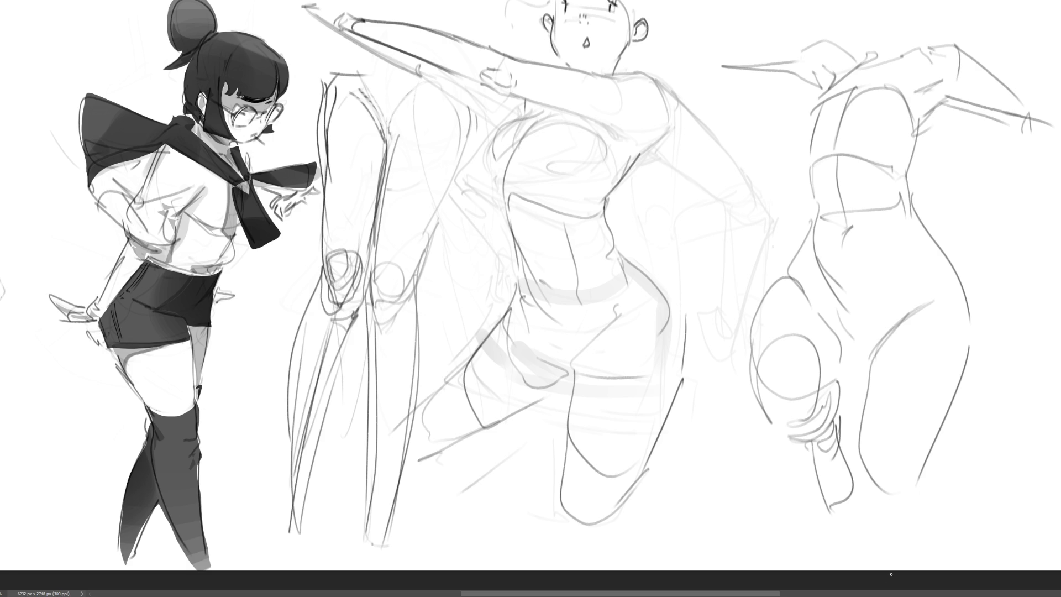
{"action": "mouse_move", "coordinate": [861, 440]}
{"action": "left_mouse_down"}
{"action": "mouse_move", "coordinate": [860, 499]}
{"action": "mouse_move", "coordinate": [902, 509]}
{"action": "mouse_move", "coordinate": [924, 454]}
{"action": "left_mouse_up"}
{"action": "left_click_drag", "start_coordinate": [922, 464], "coordinate": [915, 492]}
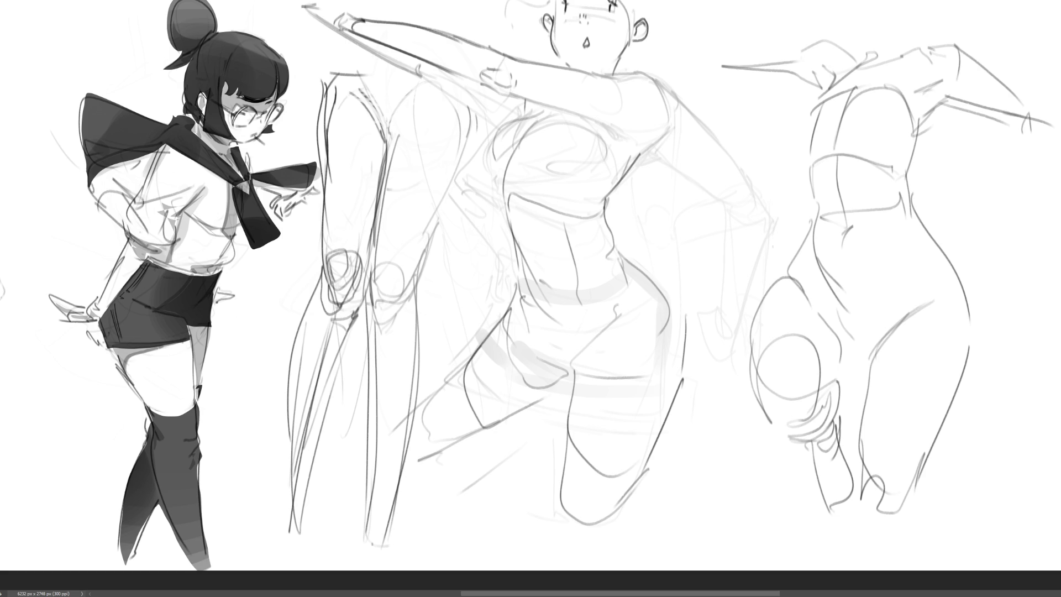
Add the right figure's hip line and refine its shoulders, upper torso and chest line
{"action": "mouse_move", "coordinate": [786, 267]}
{"action": "left_mouse_down"}
{"action": "mouse_move", "coordinate": [831, 304]}
{"action": "mouse_move", "coordinate": [960, 286]}
{"action": "mouse_move", "coordinate": [887, 337]}
{"action": "left_mouse_up"}
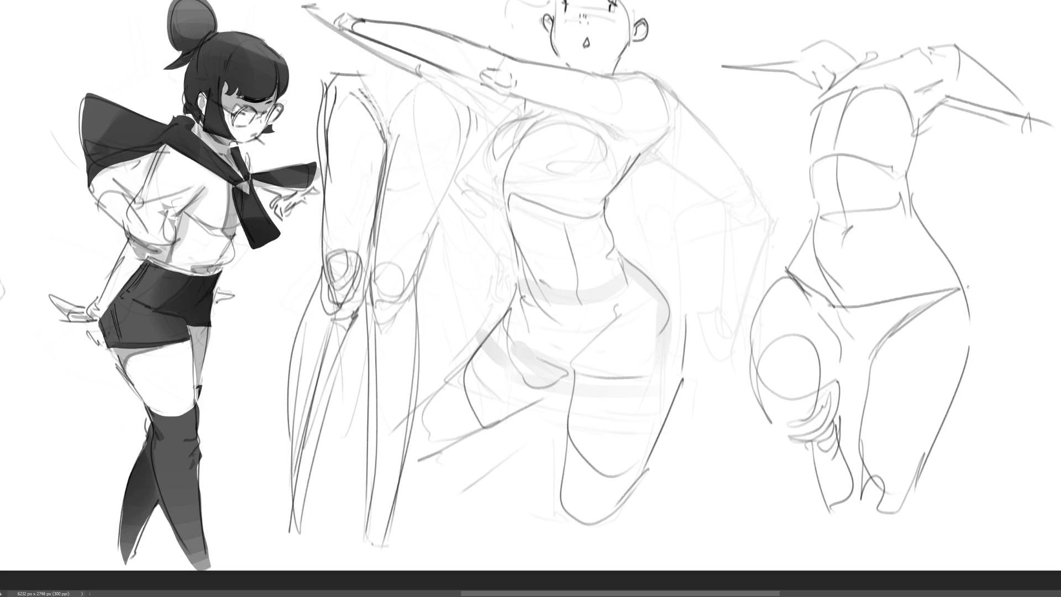
{"action": "left_click_drag", "start_coordinate": [962, 284], "coordinate": [941, 293]}
{"action": "left_click_drag", "start_coordinate": [869, 53], "coordinate": [812, 91]}
{"action": "mouse_move", "coordinate": [812, 93]}
{"action": "left_mouse_down"}
{"action": "mouse_move", "coordinate": [805, 133]}
{"action": "mouse_move", "coordinate": [809, 117]}
{"action": "left_mouse_up"}
{"action": "mouse_move", "coordinate": [872, 51]}
{"action": "left_mouse_down"}
{"action": "mouse_move", "coordinate": [827, 105]}
{"action": "mouse_move", "coordinate": [886, 73]}
{"action": "left_mouse_up"}
{"action": "left_click_drag", "start_coordinate": [887, 70], "coordinate": [911, 102]}
{"action": "left_click_drag", "start_coordinate": [806, 130], "coordinate": [911, 134]}
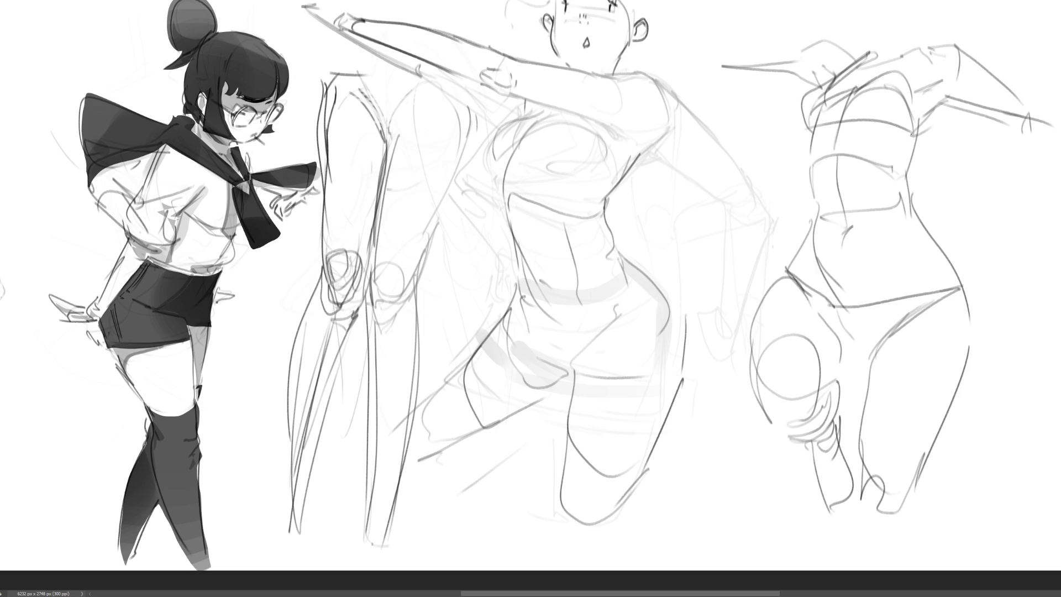
{"action": "mouse_move", "coordinate": [913, 47]}
{"action": "left_mouse_down"}
{"action": "mouse_move", "coordinate": [889, 76]}
{"action": "mouse_move", "coordinate": [900, 71]}
{"action": "left_mouse_up"}
Draw the right figure's neck, then block in a hand and diagonal chest line on the middle figure
{"action": "mouse_move", "coordinate": [877, 51]}
{"action": "left_mouse_down"}
{"action": "mouse_move", "coordinate": [873, 25]}
{"action": "mouse_move", "coordinate": [912, 23]}
{"action": "mouse_move", "coordinate": [910, 3]}
{"action": "mouse_move", "coordinate": [855, 3]}
{"action": "mouse_move", "coordinate": [897, 1]}
{"action": "left_mouse_up"}
{"action": "left_click_drag", "start_coordinate": [926, 0], "coordinate": [919, 11]}
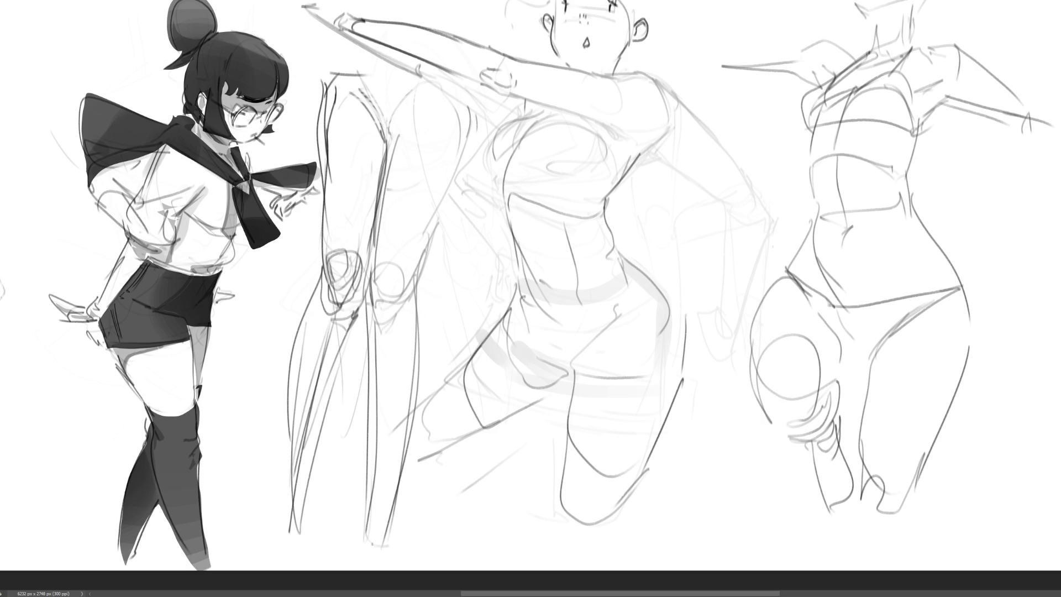
{"action": "mouse_move", "coordinate": [444, 118]}
{"action": "left_mouse_down"}
{"action": "mouse_move", "coordinate": [425, 139]}
{"action": "mouse_move", "coordinate": [458, 151]}
{"action": "mouse_move", "coordinate": [458, 170]}
{"action": "mouse_move", "coordinate": [473, 147]}
{"action": "mouse_move", "coordinate": [476, 191]}
{"action": "mouse_move", "coordinate": [494, 179]}
{"action": "mouse_move", "coordinate": [597, 221]}
{"action": "left_mouse_up"}
{"action": "left_click_drag", "start_coordinate": [471, 189], "coordinate": [597, 221]}
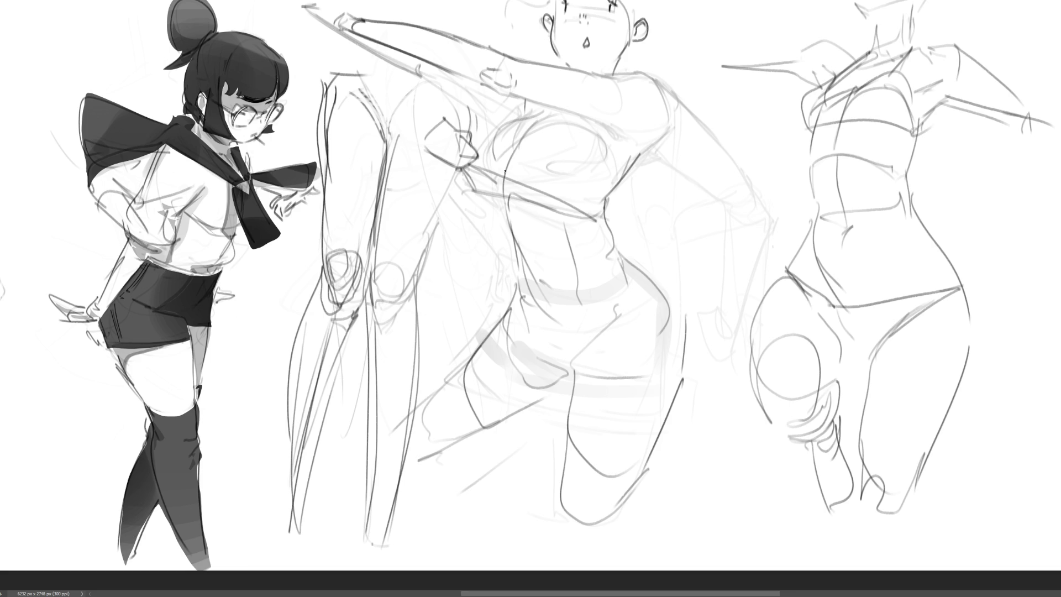
Hatch a top across the middle figure's chest and side, marking its lower edge
{"action": "mouse_move", "coordinate": [474, 164]}
{"action": "left_mouse_down"}
{"action": "mouse_move", "coordinate": [486, 160]}
{"action": "mouse_move", "coordinate": [482, 138]}
{"action": "mouse_move", "coordinate": [497, 128]}
{"action": "mouse_move", "coordinate": [552, 107]}
{"action": "mouse_move", "coordinate": [576, 115]}
{"action": "mouse_move", "coordinate": [622, 168]}
{"action": "mouse_move", "coordinate": [641, 157]}
{"action": "mouse_move", "coordinate": [574, 212]}
{"action": "left_mouse_up"}
{"action": "left_click_drag", "start_coordinate": [467, 189], "coordinate": [504, 206]}
{"action": "left_click_drag", "start_coordinate": [472, 168], "coordinate": [474, 191]}
{"action": "mouse_move", "coordinate": [479, 171]}
{"action": "left_mouse_down"}
{"action": "mouse_move", "coordinate": [482, 198]}
{"action": "mouse_move", "coordinate": [495, 203]}
{"action": "left_mouse_up"}
{"action": "left_click_drag", "start_coordinate": [495, 202], "coordinate": [504, 210]}
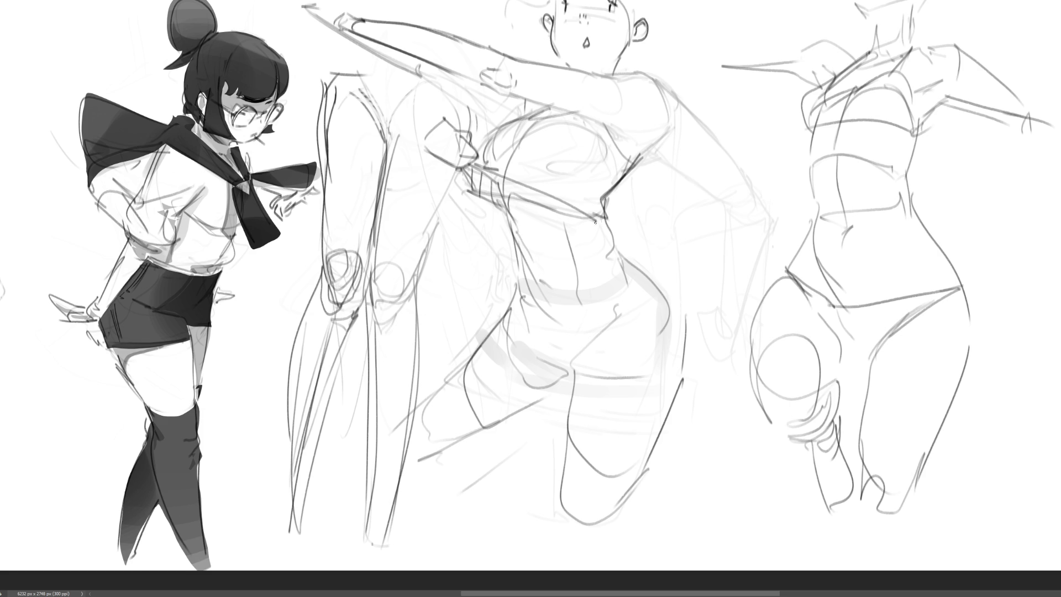
{"action": "left_click_drag", "start_coordinate": [596, 209], "coordinate": [515, 232]}
{"action": "mouse_move", "coordinate": [514, 178]}
{"action": "left_mouse_down"}
{"action": "mouse_move", "coordinate": [494, 199]}
{"action": "mouse_move", "coordinate": [502, 209]}
{"action": "left_mouse_up"}
{"action": "mouse_move", "coordinate": [537, 187]}
{"action": "left_mouse_down"}
{"action": "mouse_move", "coordinate": [506, 222]}
{"action": "mouse_move", "coordinate": [523, 223]}
{"action": "left_mouse_up"}
{"action": "left_click_drag", "start_coordinate": [524, 219], "coordinate": [512, 232]}
{"action": "left_click_drag", "start_coordinate": [566, 204], "coordinate": [524, 234]}
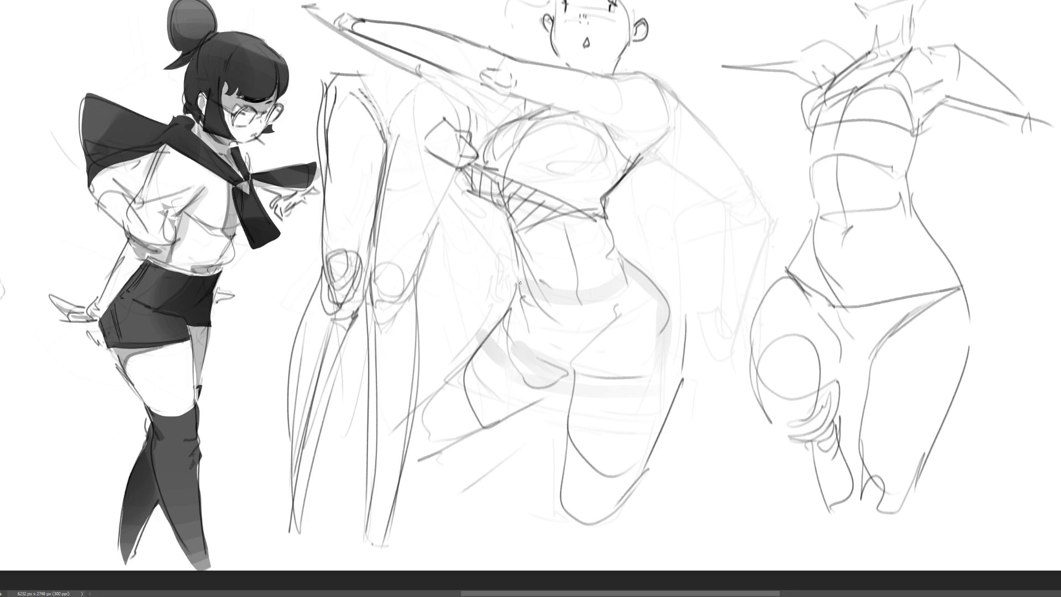
Outline the shorts at the middle figure's hips: waist, edges and leg openings
{"action": "mouse_move", "coordinate": [519, 283]}
{"action": "left_mouse_down"}
{"action": "mouse_move", "coordinate": [579, 314]}
{"action": "mouse_move", "coordinate": [644, 273]}
{"action": "mouse_move", "coordinate": [619, 289]}
{"action": "mouse_move", "coordinate": [524, 293]}
{"action": "mouse_move", "coordinate": [558, 322]}
{"action": "mouse_move", "coordinate": [648, 278]}
{"action": "mouse_move", "coordinate": [688, 319]}
{"action": "mouse_move", "coordinate": [684, 362]}
{"action": "left_mouse_up"}
{"action": "mouse_move", "coordinate": [654, 288]}
{"action": "left_mouse_down"}
{"action": "mouse_move", "coordinate": [672, 309]}
{"action": "mouse_move", "coordinate": [676, 373]}
{"action": "mouse_move", "coordinate": [665, 374]}
{"action": "left_mouse_up"}
{"action": "left_click_drag", "start_coordinate": [639, 316], "coordinate": [576, 363]}
{"action": "mouse_move", "coordinate": [558, 354]}
{"action": "left_mouse_down"}
{"action": "mouse_move", "coordinate": [575, 362]}
{"action": "mouse_move", "coordinate": [593, 350]}
{"action": "left_mouse_up"}
{"action": "left_click_drag", "start_coordinate": [644, 318], "coordinate": [560, 368]}
{"action": "mouse_move", "coordinate": [519, 312]}
{"action": "left_mouse_down"}
{"action": "mouse_move", "coordinate": [520, 303]}
{"action": "mouse_move", "coordinate": [497, 313]}
{"action": "mouse_move", "coordinate": [580, 377]}
{"action": "mouse_move", "coordinate": [688, 374]}
{"action": "left_mouse_up"}
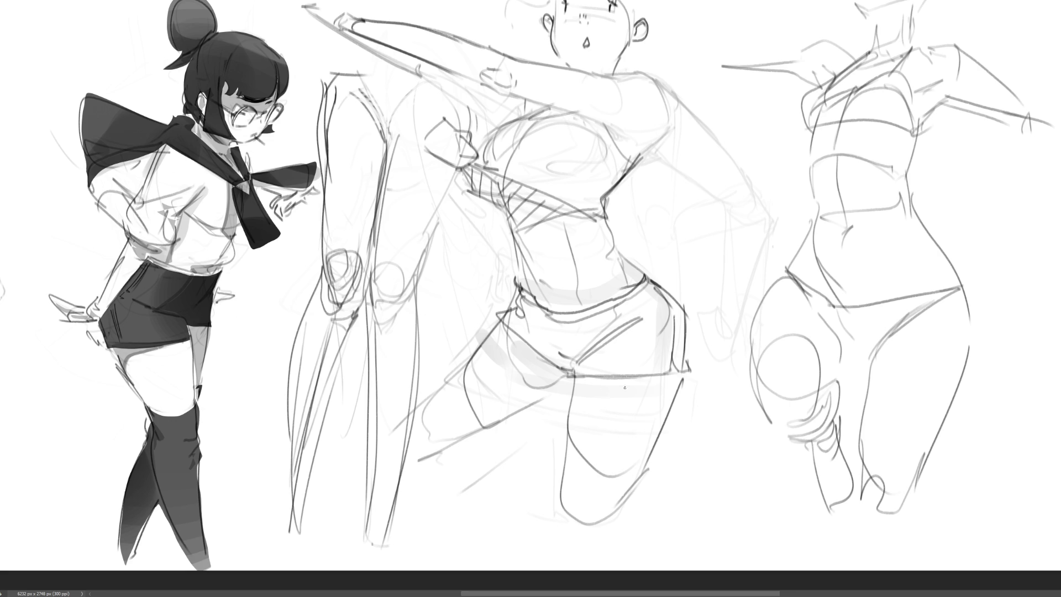
{"action": "left_click_drag", "start_coordinate": [499, 319], "coordinate": [511, 311]}
Darken the middle figure's thigh outlines and add its lower leg
{"action": "mouse_move", "coordinate": [573, 376]}
{"action": "left_mouse_down"}
{"action": "mouse_move", "coordinate": [574, 432]}
{"action": "mouse_move", "coordinate": [608, 520]}
{"action": "mouse_move", "coordinate": [628, 501]}
{"action": "left_mouse_up"}
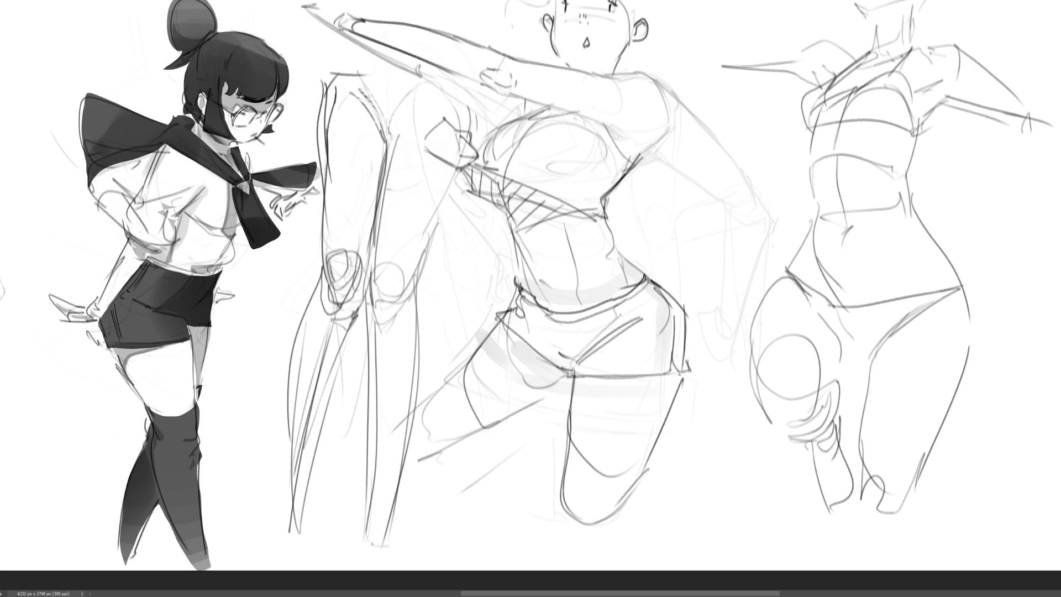
{"action": "left_click_drag", "start_coordinate": [682, 370], "coordinate": [630, 500]}
{"action": "left_click_drag", "start_coordinate": [570, 392], "coordinate": [474, 442]}
{"action": "left_click_drag", "start_coordinate": [564, 366], "coordinate": [540, 383]}
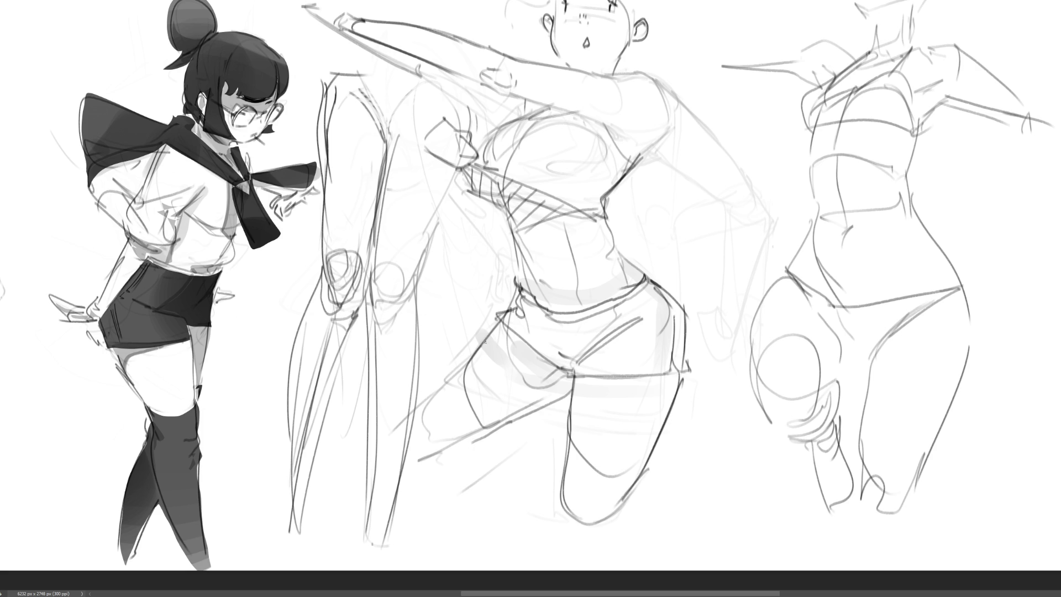
{"action": "mouse_move", "coordinate": [497, 322]}
{"action": "left_mouse_down"}
{"action": "mouse_move", "coordinate": [427, 413]}
{"action": "mouse_move", "coordinate": [425, 451]}
{"action": "mouse_move", "coordinate": [499, 431]}
{"action": "left_mouse_up"}
{"action": "left_click_drag", "start_coordinate": [425, 415], "coordinate": [412, 461]}
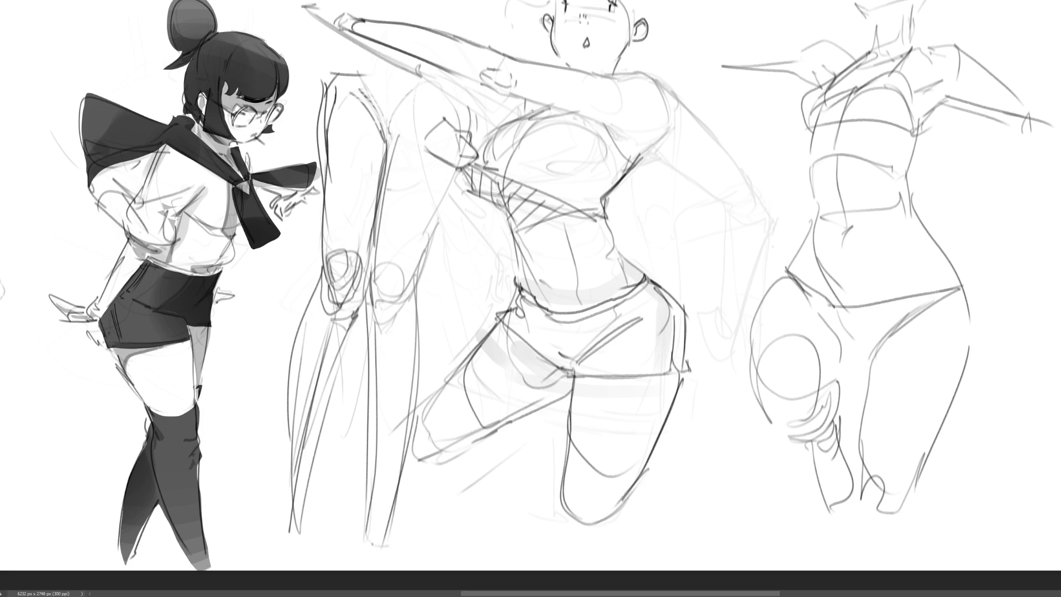
Darken the arm's underside and shoulder edge, and add hair lines beside the head and ear
{"action": "left_click_drag", "start_coordinate": [512, 94], "coordinate": [602, 127]}
{"action": "mouse_move", "coordinate": [608, 73]}
{"action": "left_mouse_down"}
{"action": "mouse_move", "coordinate": [652, 81]}
{"action": "mouse_move", "coordinate": [661, 115]}
{"action": "left_mouse_up"}
{"action": "mouse_move", "coordinate": [647, 74]}
{"action": "left_mouse_down"}
{"action": "mouse_move", "coordinate": [660, 140]}
{"action": "mouse_move", "coordinate": [640, 156]}
{"action": "mouse_move", "coordinate": [581, 118]}
{"action": "left_mouse_up"}
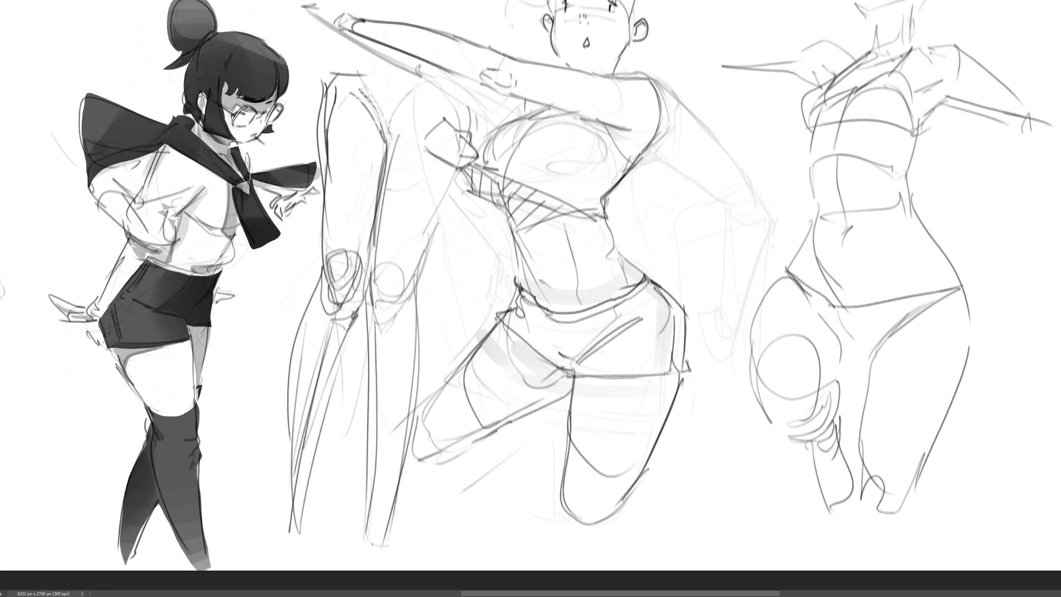
{"action": "left_click_drag", "start_coordinate": [491, 18], "coordinate": [502, 48]}
{"action": "left_click_drag", "start_coordinate": [655, 38], "coordinate": [650, 69]}
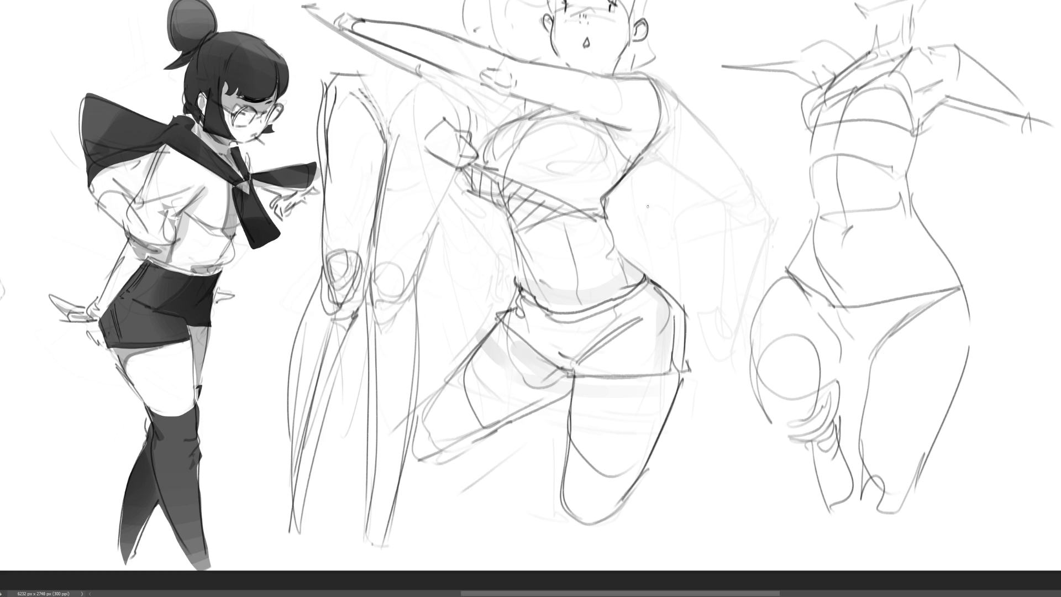
Sketch the bent arm's upper arm curving right and its forearm lines from the torso
{"action": "mouse_move", "coordinate": [623, 209]}
{"action": "left_mouse_down"}
{"action": "mouse_move", "coordinate": [630, 238]}
{"action": "mouse_move", "coordinate": [660, 201]}
{"action": "left_mouse_up"}
{"action": "mouse_move", "coordinate": [624, 241]}
{"action": "left_mouse_down"}
{"action": "mouse_move", "coordinate": [650, 246]}
{"action": "mouse_move", "coordinate": [670, 213]}
{"action": "mouse_move", "coordinate": [665, 232]}
{"action": "mouse_move", "coordinate": [763, 231]}
{"action": "left_mouse_up"}
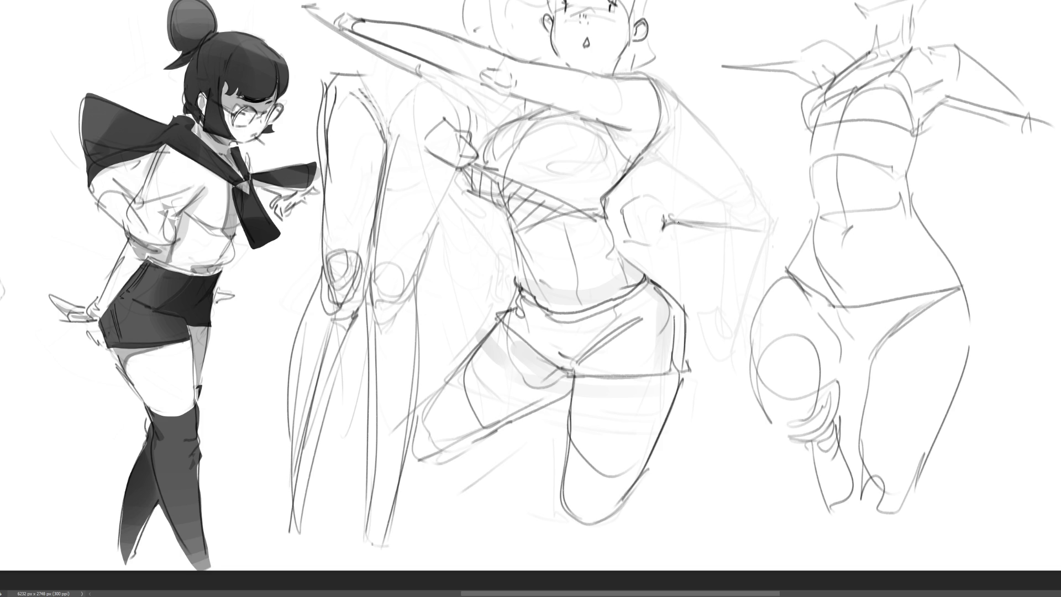
{"action": "left_click_drag", "start_coordinate": [677, 221], "coordinate": [797, 232]}
{"action": "mouse_move", "coordinate": [620, 202]}
{"action": "left_mouse_down"}
{"action": "mouse_move", "coordinate": [714, 155]}
{"action": "mouse_move", "coordinate": [756, 144]}
{"action": "mouse_move", "coordinate": [801, 153]}
{"action": "left_mouse_up"}
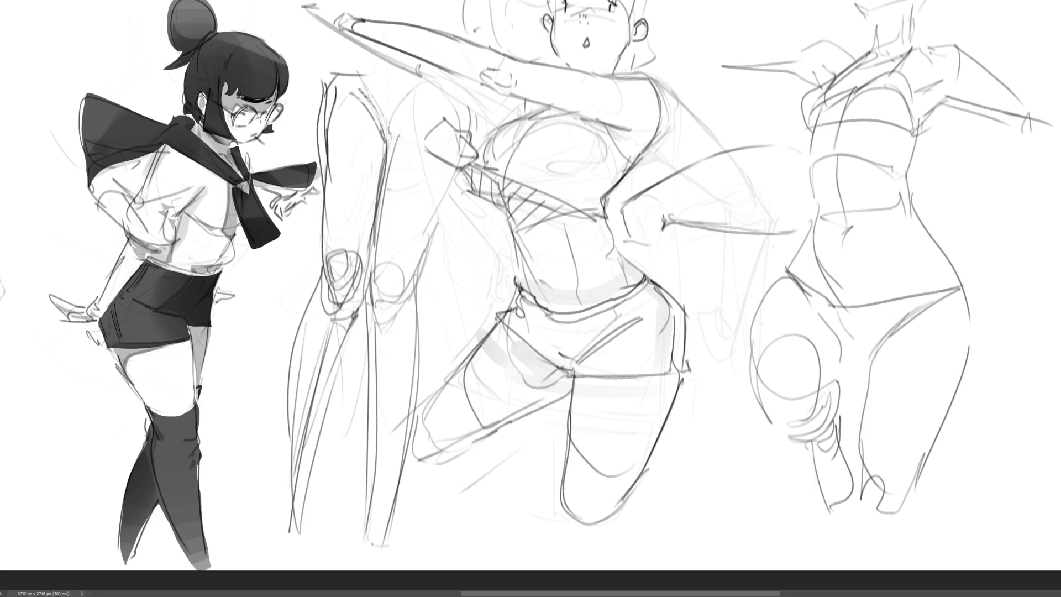
{"action": "mouse_move", "coordinate": [651, 230]}
{"action": "left_mouse_down"}
{"action": "mouse_move", "coordinate": [680, 235]}
{"action": "mouse_move", "coordinate": [625, 243]}
{"action": "mouse_move", "coordinate": [710, 283]}
{"action": "left_mouse_up"}
Reinforce the elbow and lower arm lines and add a short curve above the arm
{"action": "mouse_move", "coordinate": [651, 251]}
{"action": "left_mouse_down"}
{"action": "mouse_move", "coordinate": [672, 222]}
{"action": "mouse_move", "coordinate": [755, 277]}
{"action": "left_mouse_up"}
{"action": "left_click_drag", "start_coordinate": [680, 271], "coordinate": [753, 296]}
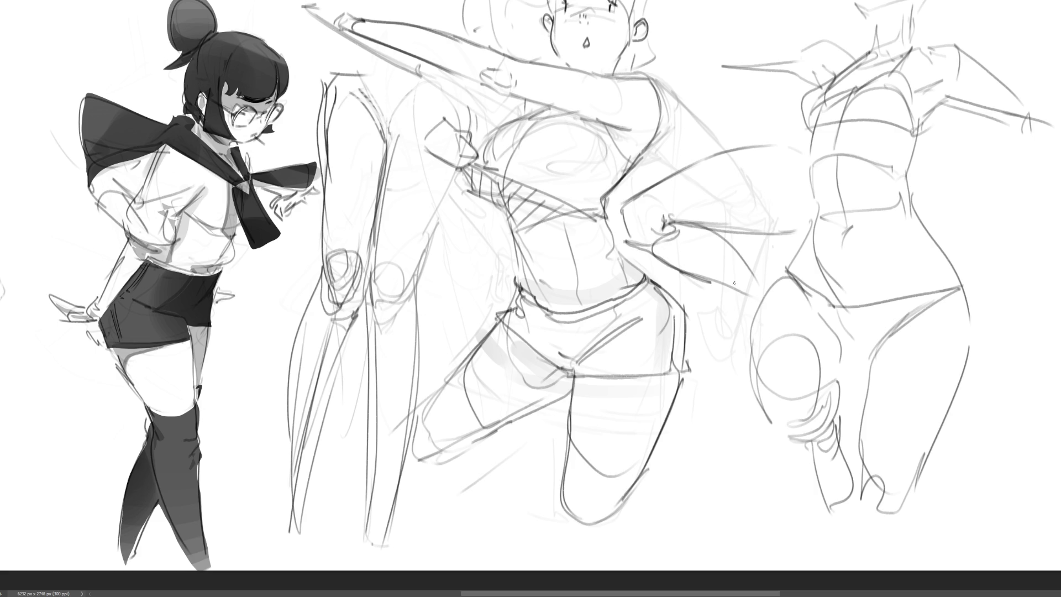
{"action": "left_click_drag", "start_coordinate": [719, 232], "coordinate": [663, 226]}
{"action": "mouse_move", "coordinate": [791, 145]}
{"action": "left_mouse_down"}
{"action": "mouse_move", "coordinate": [810, 152]}
{"action": "mouse_move", "coordinate": [784, 145]}
{"action": "left_mouse_up"}
{"action": "left_click_drag", "start_coordinate": [792, 90], "coordinate": [784, 126]}
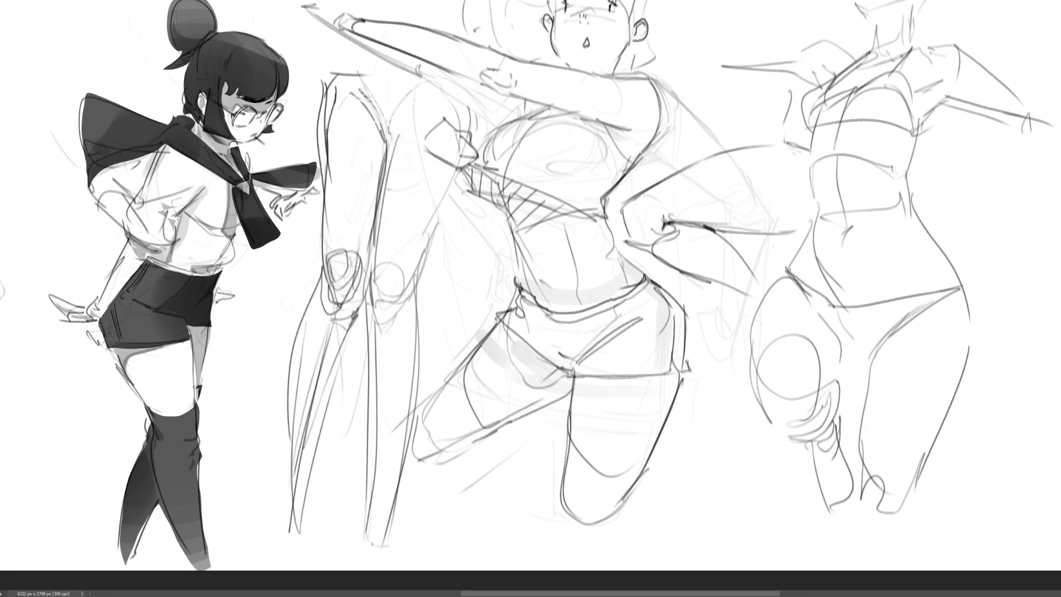